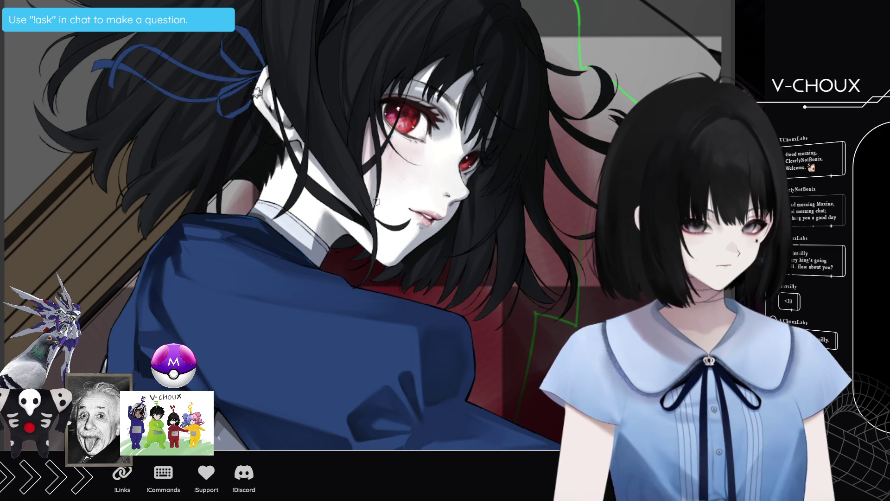
Rotate, pan and zoom the canvas to bring the girl's face upright and close for painting
{"action": "left_click_drag", "start_coordinate": [402, 370], "coordinate": [362, 292]}
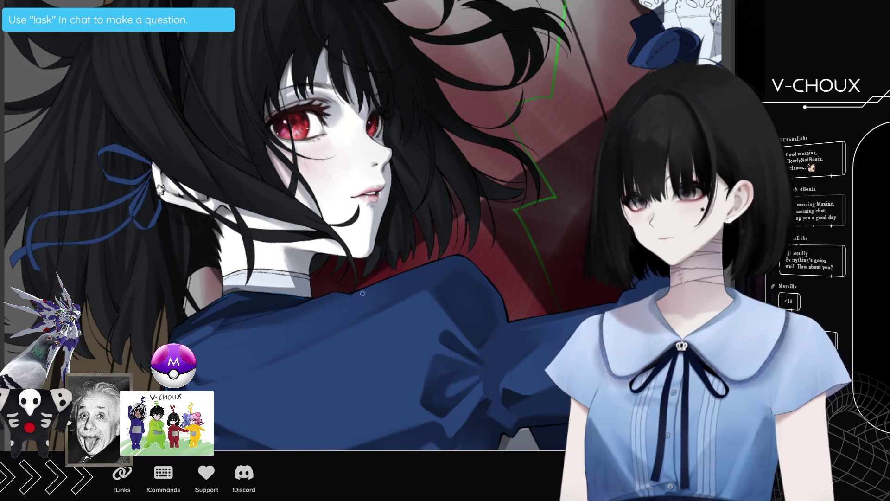
{"action": "left_click_drag", "start_coordinate": [362, 293], "coordinate": [279, 293]}
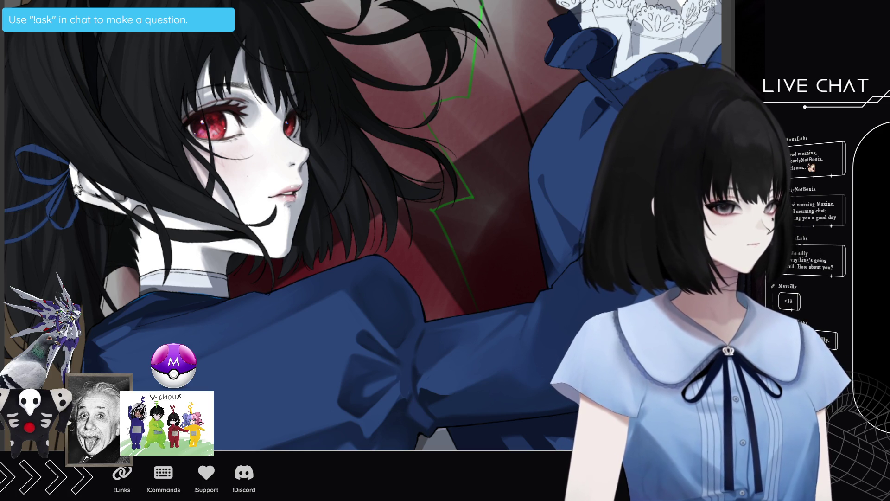
{"action": "key", "text": "ctrl+["}
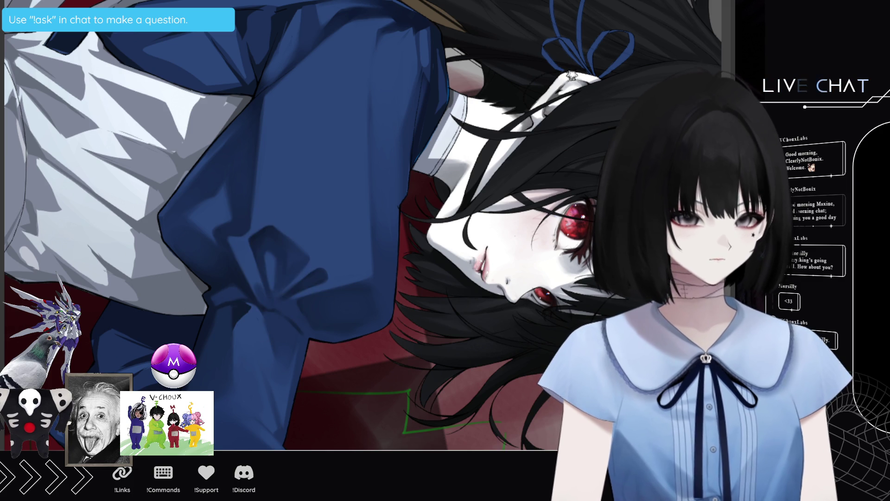
{"action": "scroll", "coordinate": [270, 287], "scroll_direction": "up", "scroll_amount": 2}
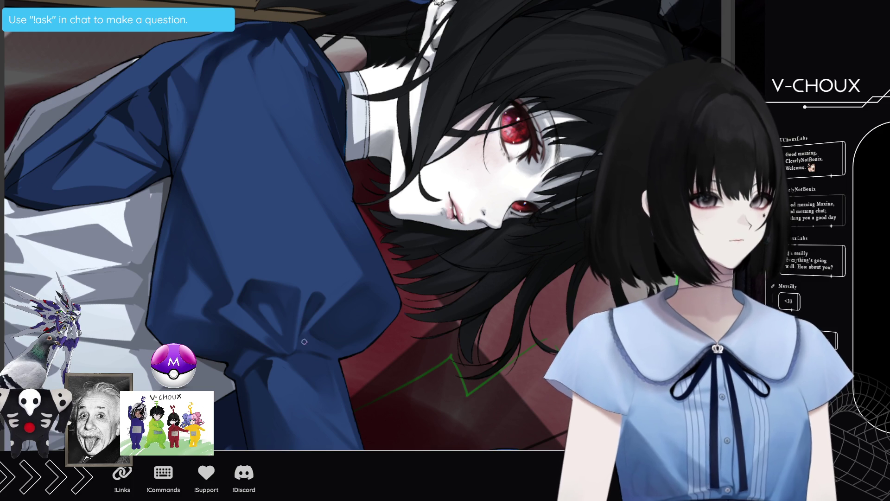
{"action": "key", "text": "4"}
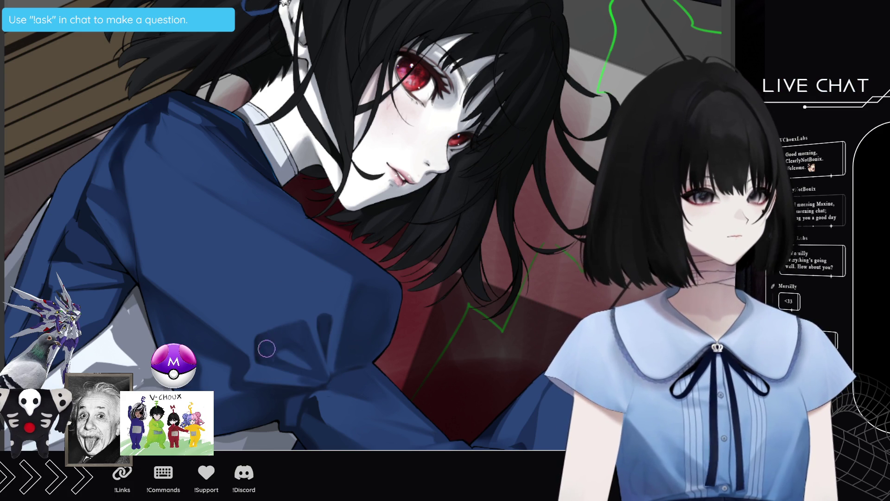
{"action": "key", "text": "4"}
{"action": "key", "text": "4"}
{"action": "key", "text": "4"}
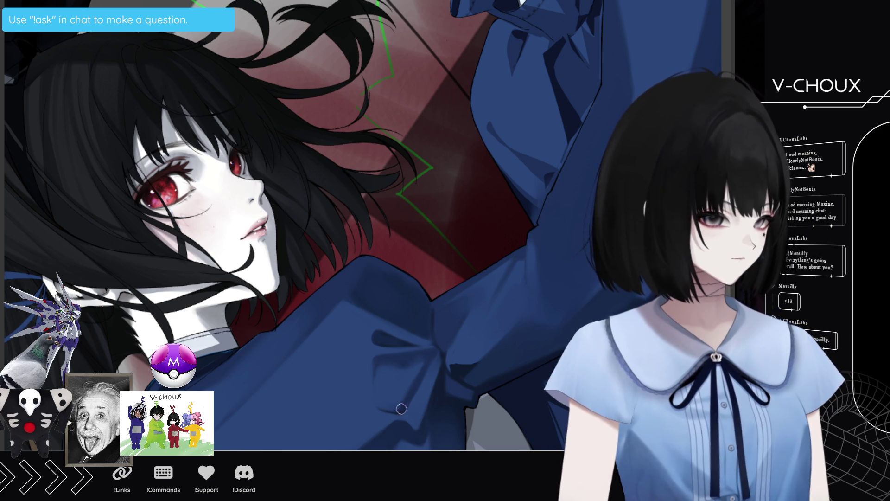
{"action": "left_click_drag", "start_coordinate": [397, 408], "coordinate": [294, 324]}
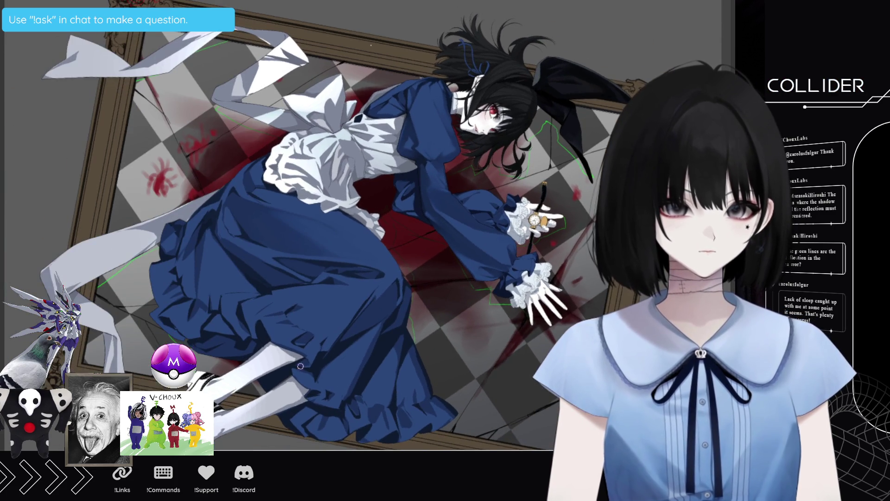
{"action": "mouse_move", "coordinate": [417, 209]}
{"action": "left_mouse_down"}
{"action": "mouse_move", "coordinate": [398, 225]}
{"action": "mouse_move", "coordinate": [463, 184]}
{"action": "left_mouse_up"}
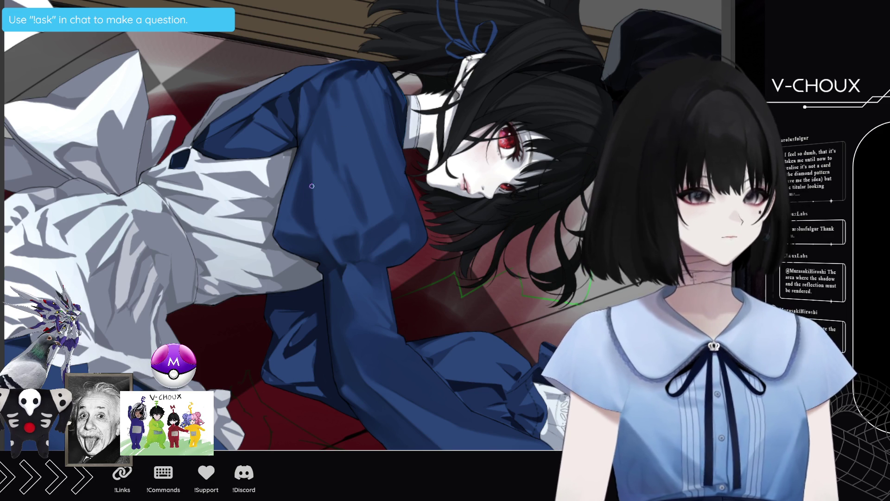
{"action": "left_click", "coordinate": [303, 203]}
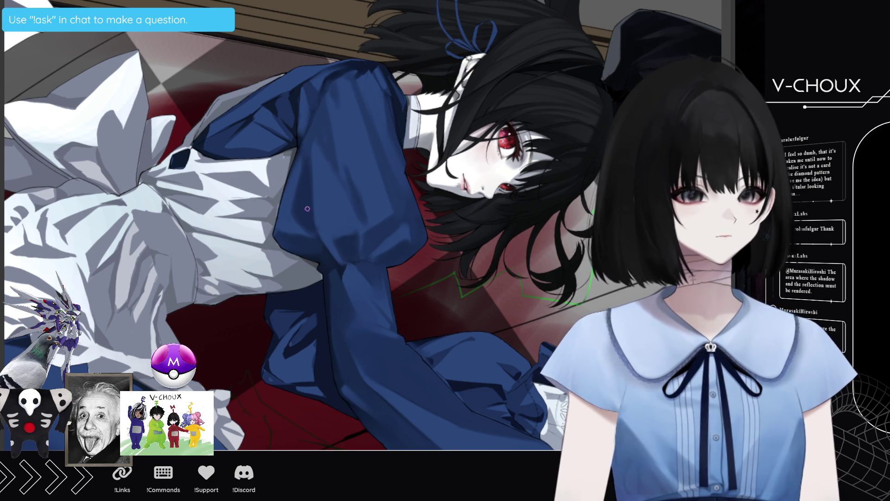
{"action": "left_click", "coordinate": [291, 219]}
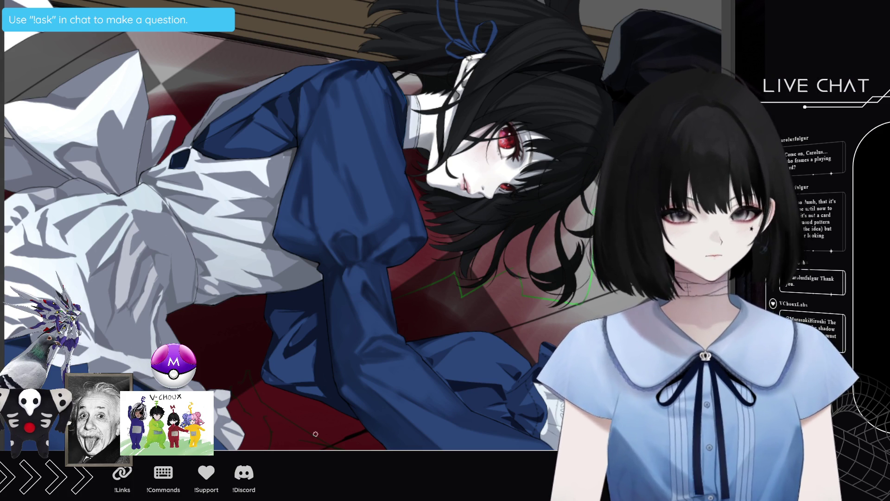
{"action": "scroll", "coordinate": [279, 417], "scroll_direction": "down", "scroll_amount": 3}
{"action": "scroll", "coordinate": [315, 434], "scroll_direction": "down", "scroll_amount": 2}
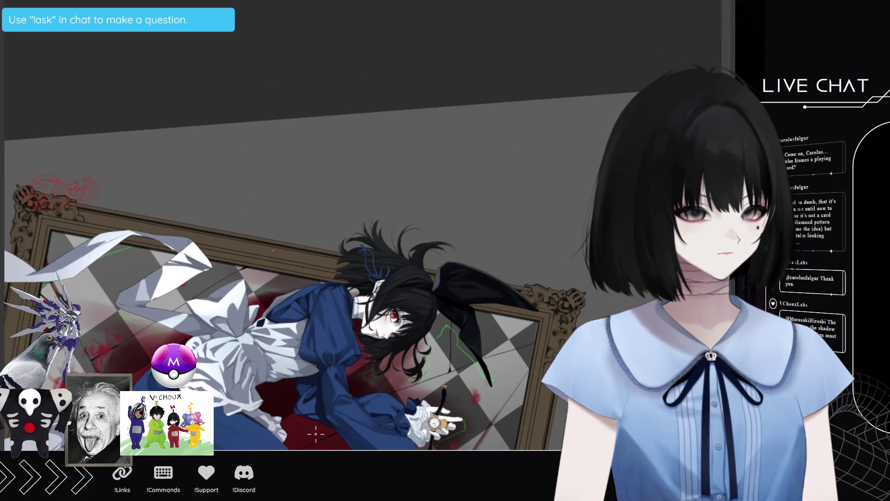
{"action": "scroll", "coordinate": [315, 434], "scroll_direction": "up", "scroll_amount": 2}
{"action": "scroll", "coordinate": [316, 435], "scroll_direction": "up", "scroll_amount": 1}
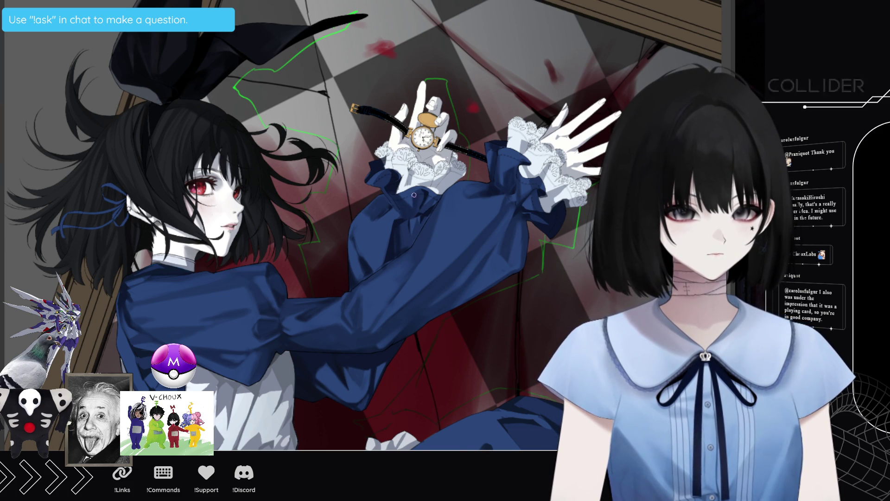
Sample colours from the pocket watch and blue sleeve, then return the canvas to upright
{"action": "left_click", "coordinate": [426, 192]}
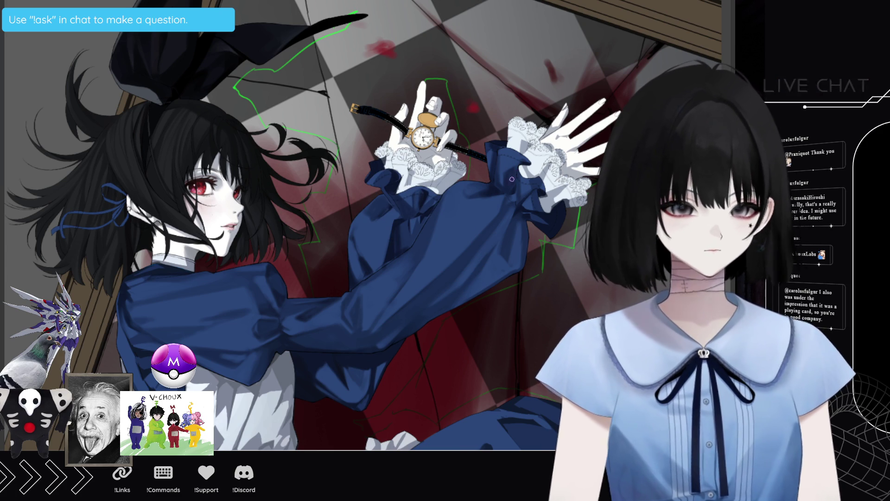
{"action": "left_click", "coordinate": [487, 210]}
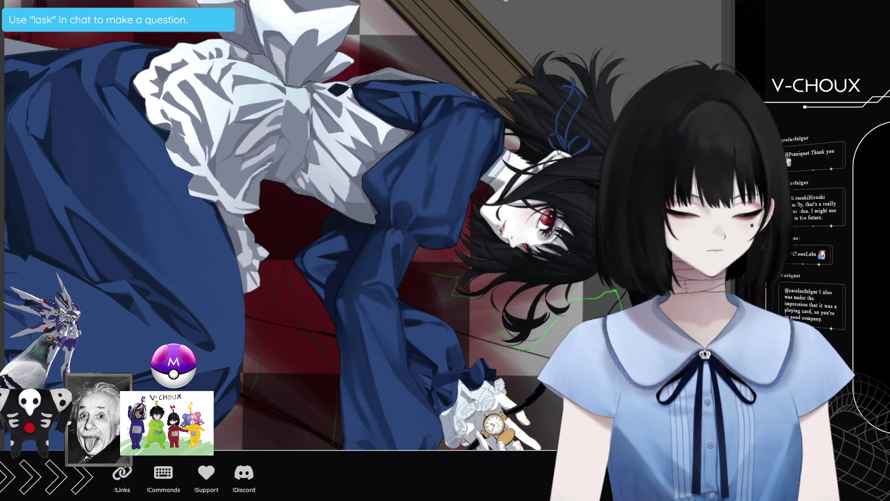
{"action": "key", "text": "5"}
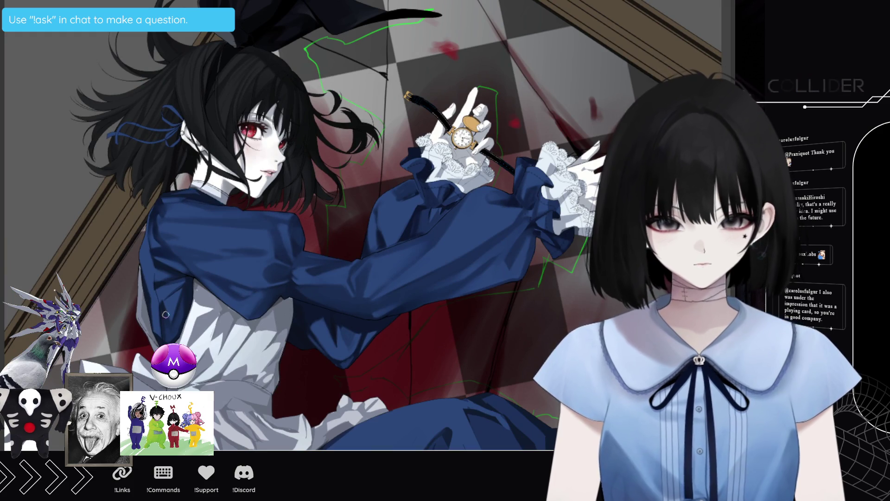
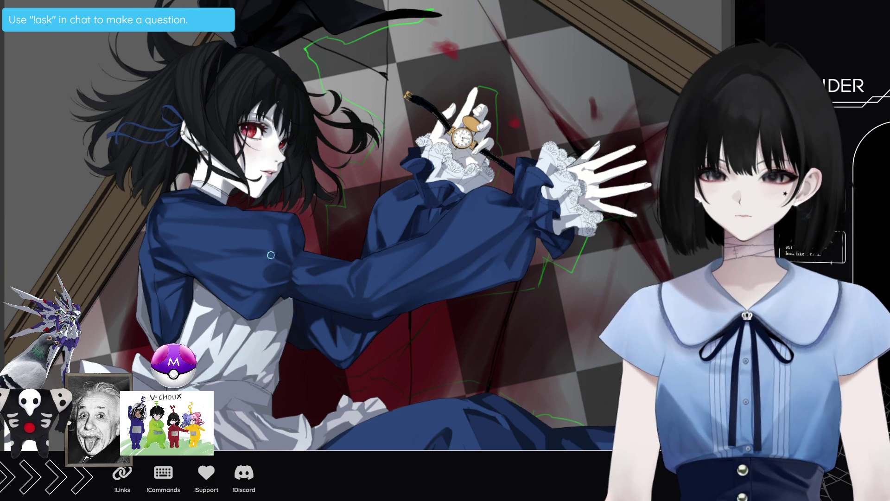
{"action": "scroll", "coordinate": [232, 266], "scroll_direction": "up", "scroll_amount": 1}
{"action": "scroll", "coordinate": [193, 272], "scroll_direction": "up", "scroll_amount": 1}
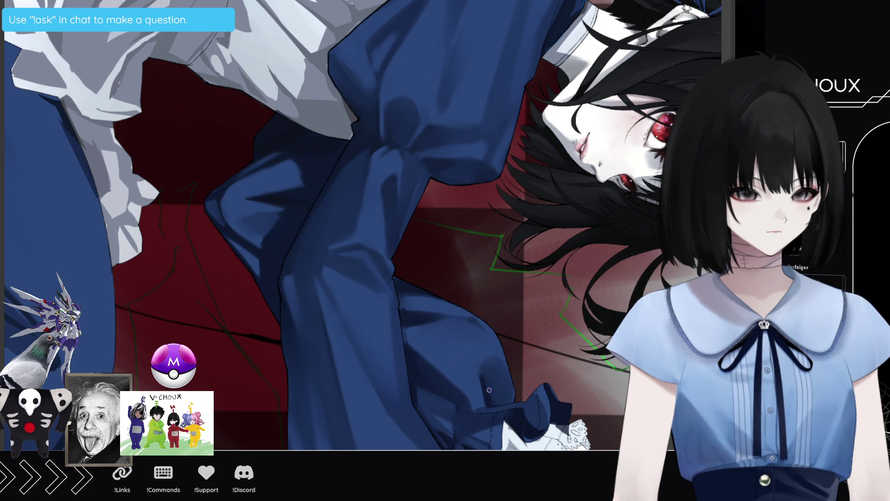
Select the Shooting Quasar Dragon card and drag it larger, shifting it up-right behind the girl
{"action": "left_click", "coordinate": [404, 351]}
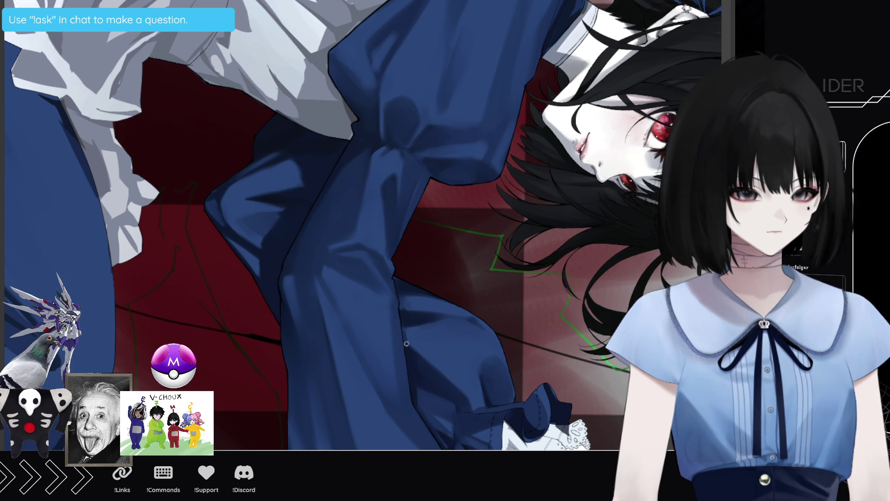
{"action": "left_click", "coordinate": [407, 316]}
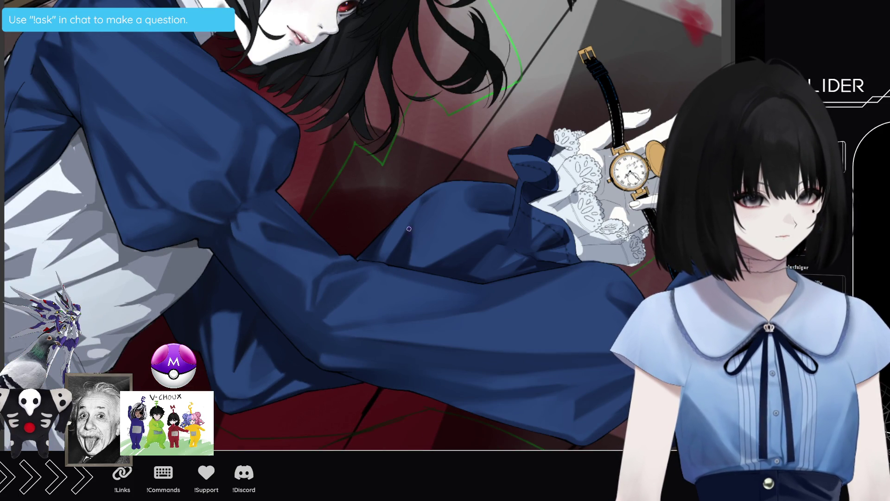
{"action": "left_click", "coordinate": [420, 223]}
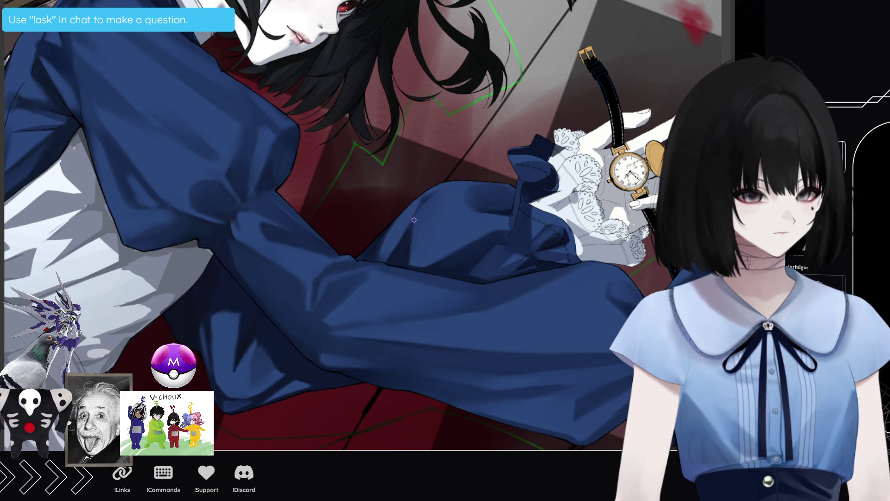
{"action": "left_click", "coordinate": [374, 243]}
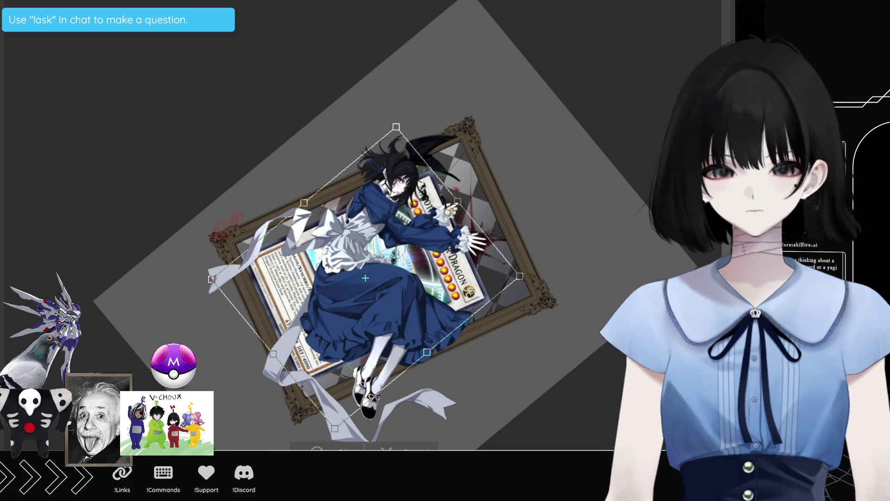
{"action": "left_click", "coordinate": [492, 169]}
{"action": "mouse_move", "coordinate": [491, 170]}
{"action": "left_mouse_down"}
{"action": "mouse_move", "coordinate": [507, 190]}
{"action": "mouse_move", "coordinate": [516, 155]}
{"action": "mouse_move", "coordinate": [517, 194]}
{"action": "mouse_move", "coordinate": [531, 157]}
{"action": "mouse_move", "coordinate": [510, 125]}
{"action": "mouse_move", "coordinate": [546, 224]}
{"action": "left_mouse_up"}
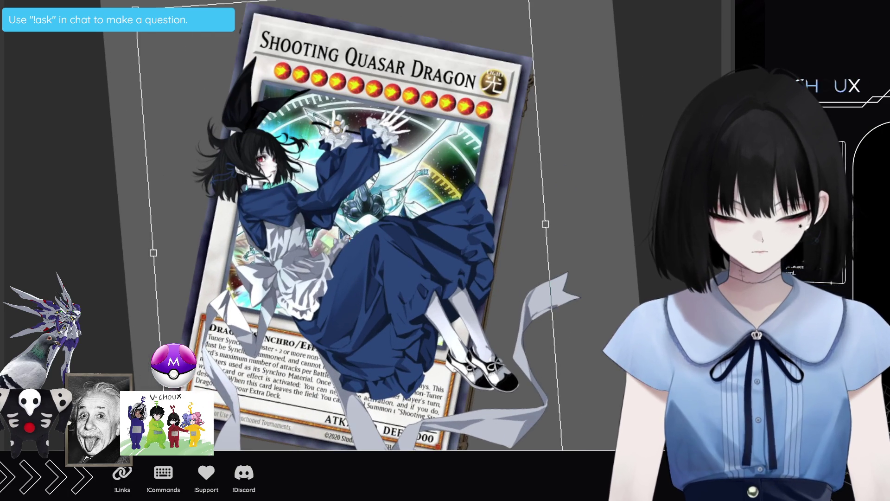
Undo the first enlargement, then scale and rotate the Cosmic Quasar Dragon card to fill the ornate frame
{"action": "left_click_drag", "start_coordinate": [495, 201], "coordinate": [496, 200]}
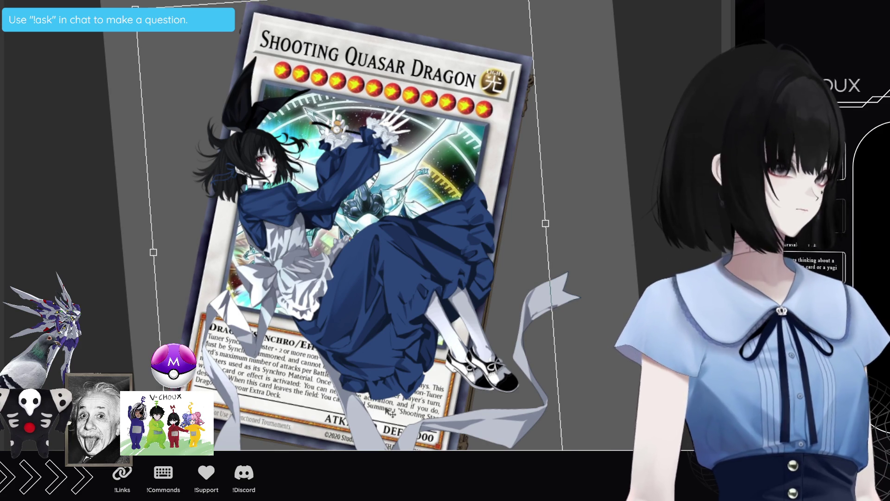
{"action": "key", "text": "Delete"}
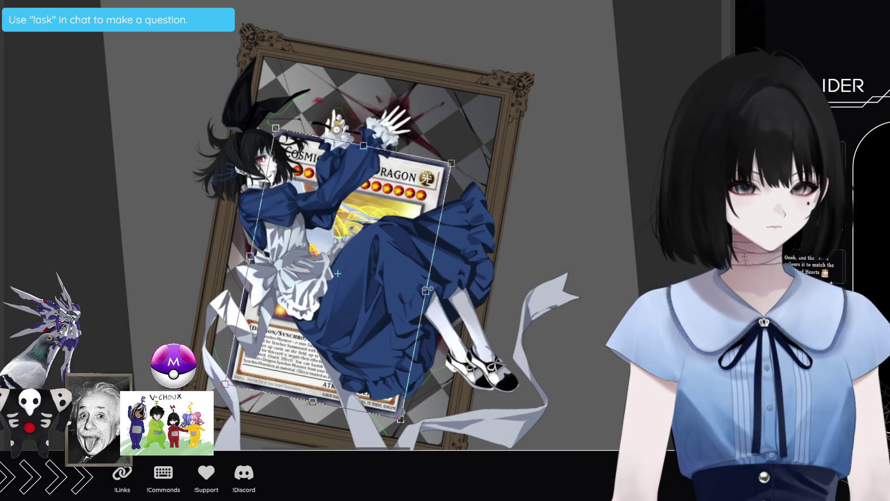
{"action": "left_click_drag", "start_coordinate": [470, 288], "coordinate": [503, 228]}
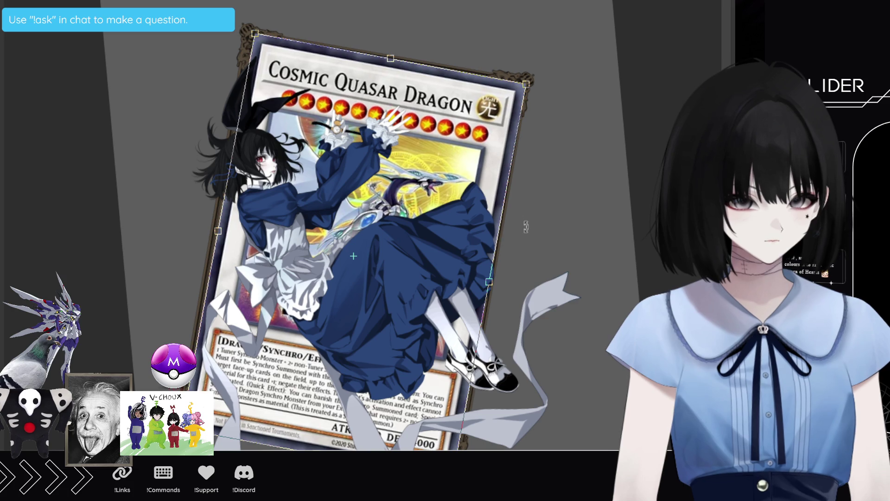
{"action": "left_click_drag", "start_coordinate": [479, 267], "coordinate": [494, 241]}
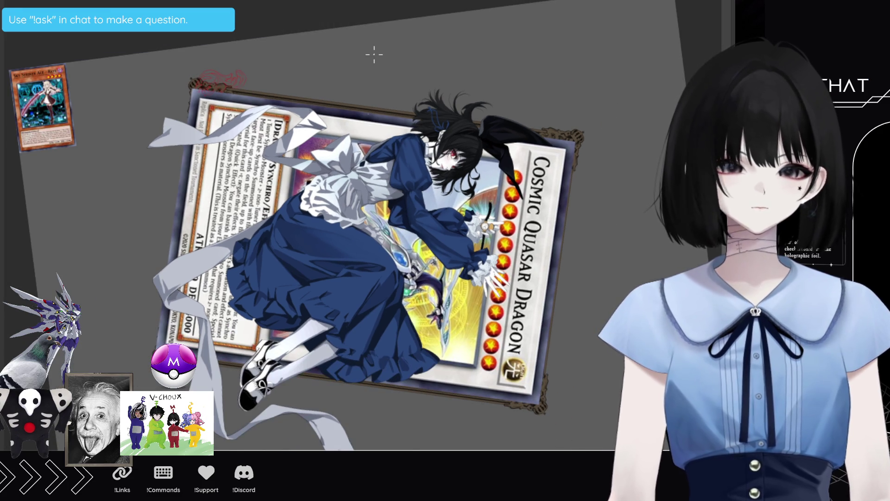
Enlarge and straighten the Sky Striker Ace - Raye card in the frame and commit the girl artwork's resize over it
{"action": "left_click", "coordinate": [45, 105]}
{"action": "mouse_move", "coordinate": [135, 101]}
{"action": "left_mouse_down"}
{"action": "mouse_move", "coordinate": [186, 108]}
{"action": "mouse_move", "coordinate": [529, 264]}
{"action": "mouse_move", "coordinate": [603, 271]}
{"action": "mouse_move", "coordinate": [534, 244]}
{"action": "left_mouse_up"}
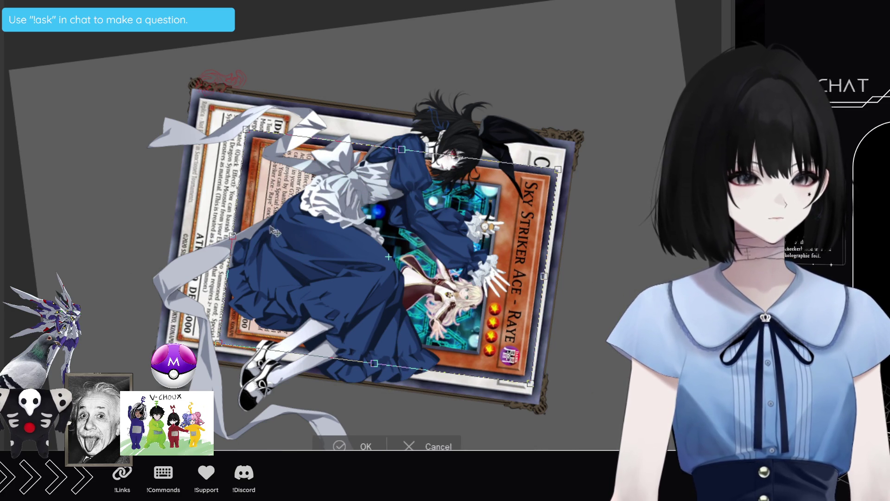
{"action": "left_click_drag", "start_coordinate": [233, 235], "coordinate": [176, 215]}
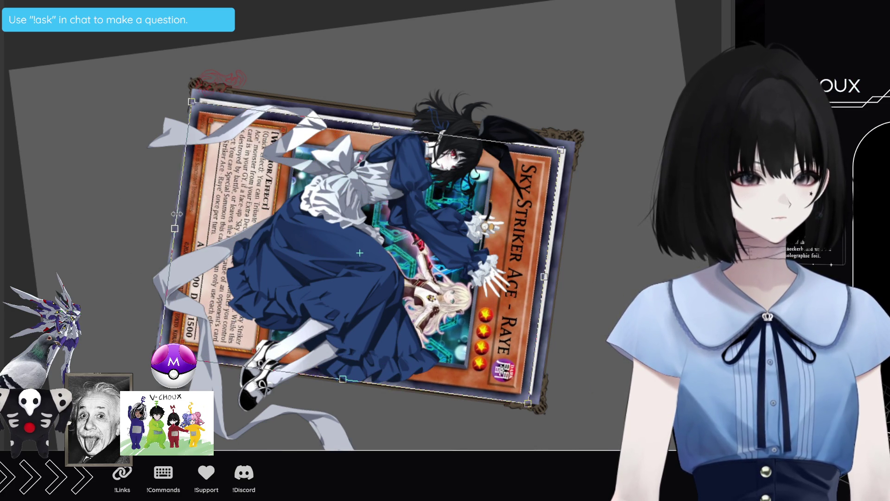
{"action": "left_click_drag", "start_coordinate": [544, 276], "coordinate": [542, 273]}
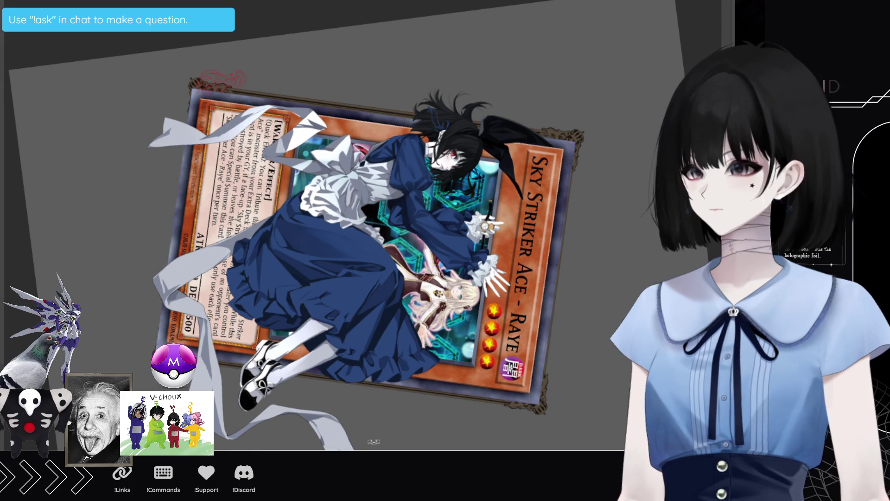
{"action": "left_click", "coordinate": [430, 415]}
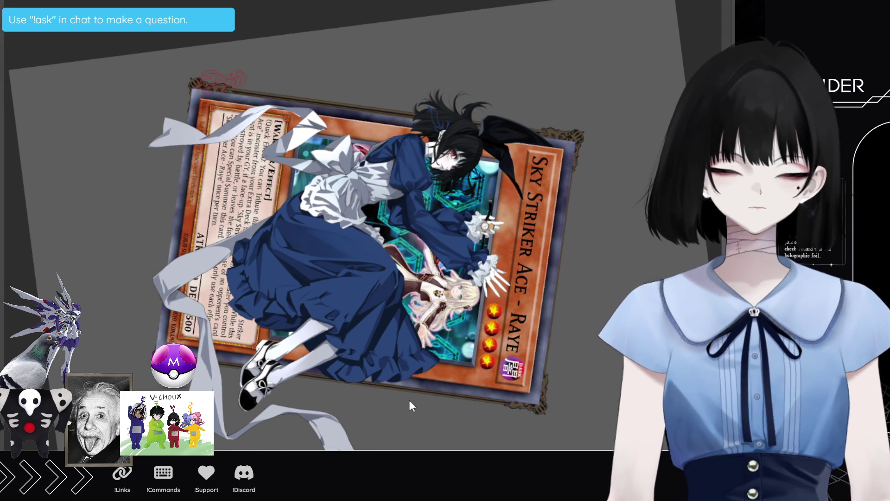
{"action": "scroll", "coordinate": [395, 337], "scroll_direction": "up", "scroll_amount": 2}
{"action": "scroll", "coordinate": [395, 336], "scroll_direction": "up", "scroll_amount": 1}
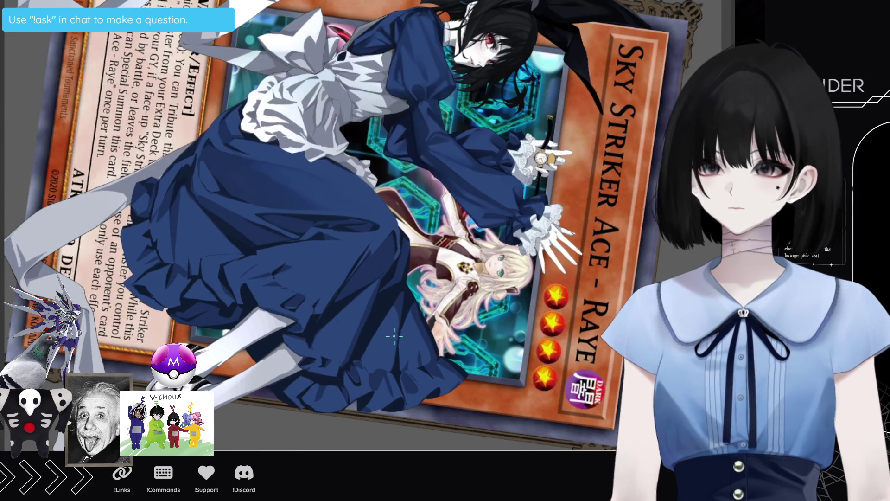
{"action": "scroll", "coordinate": [394, 337], "scroll_direction": "up", "scroll_amount": 1}
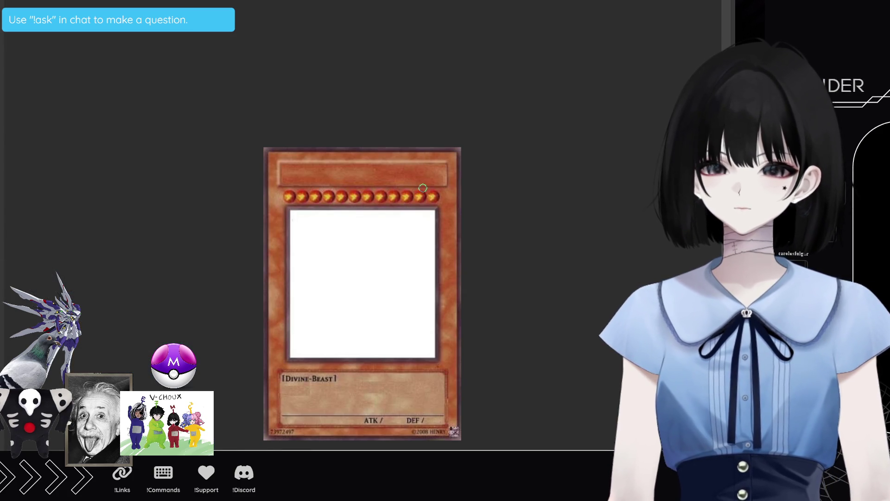
{"action": "scroll", "coordinate": [420, 186], "scroll_direction": "up", "scroll_amount": 1}
{"action": "scroll", "coordinate": [261, 300], "scroll_direction": "up", "scroll_amount": 1}
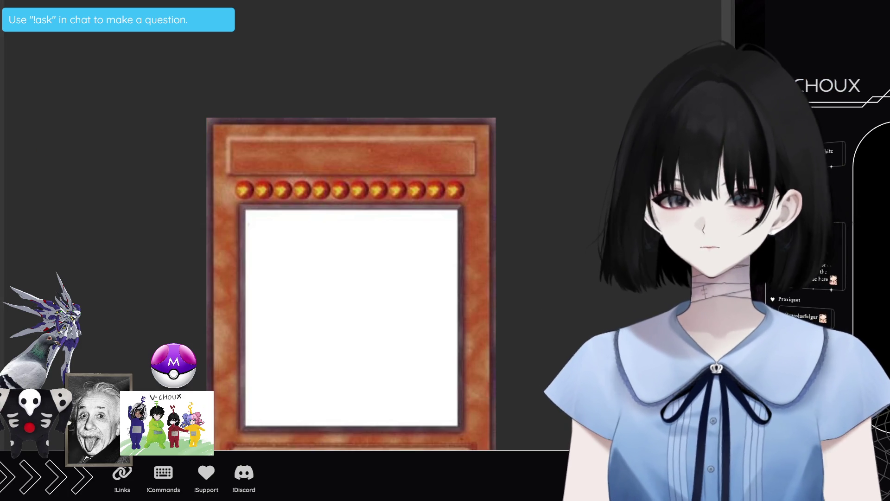
Paste the pink-dotted image with the girl into the card's art box and centre her in it
{"action": "left_click", "coordinate": [397, 282]}
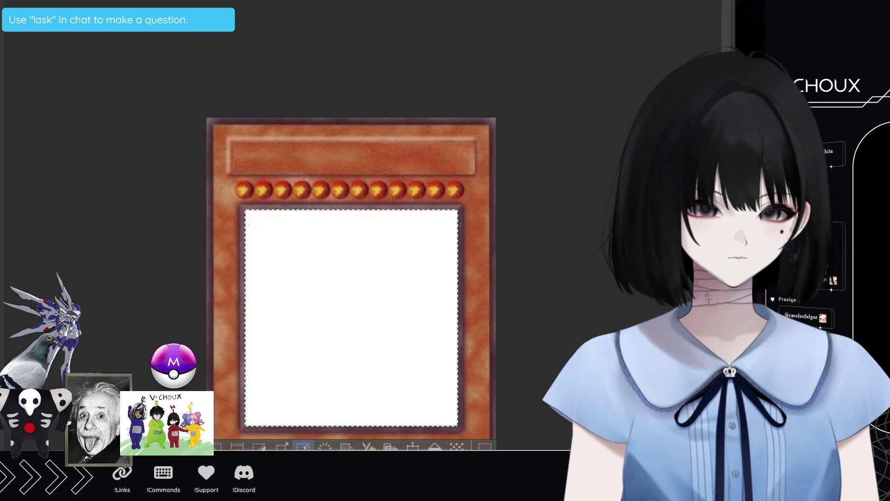
{"action": "left_click", "coordinate": [223, 445]}
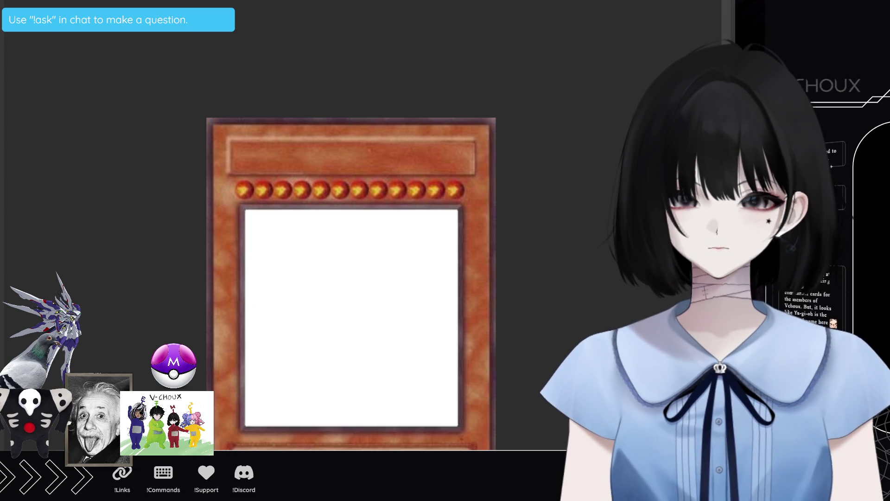
{"action": "key", "text": "ctrl+v"}
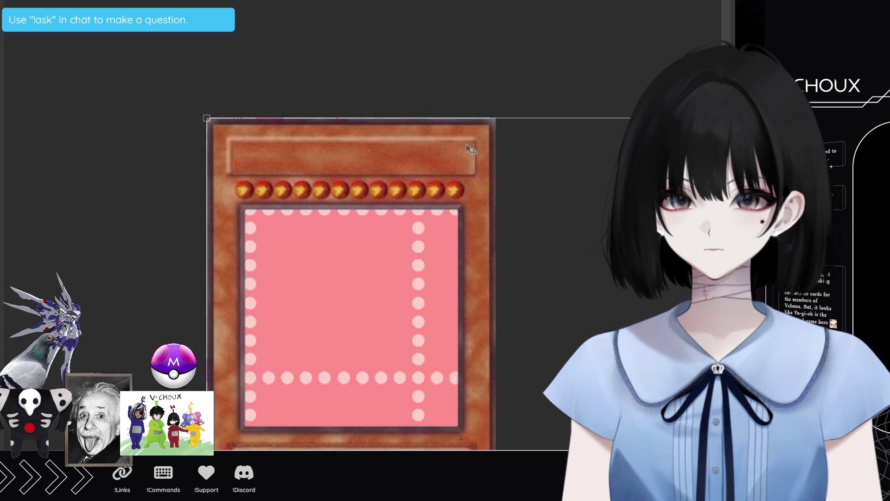
{"action": "key", "text": "ctrl+z"}
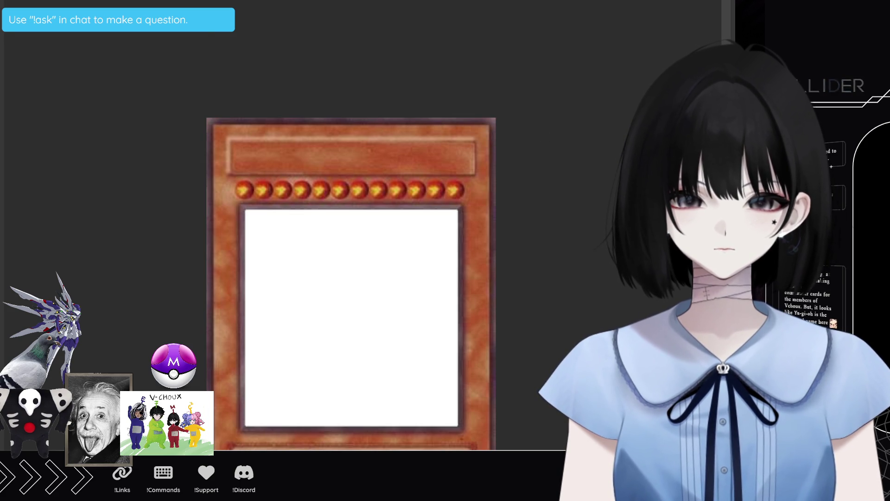
{"action": "key", "text": "ctrl+v"}
{"action": "left_click_drag", "start_coordinate": [28, 237], "coordinate": [135, 253]}
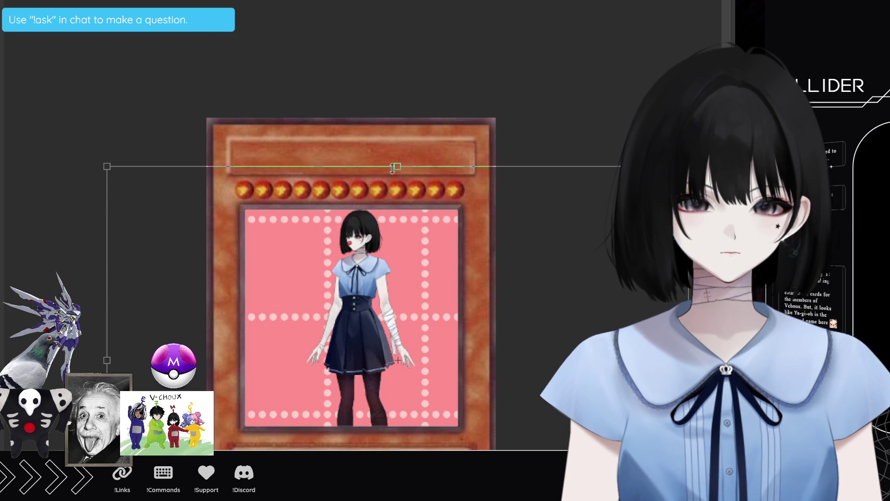
Shrink and reposition the girl so her whole figure, shoes included, sits in the pink art box, then commit
{"action": "left_click_drag", "start_coordinate": [394, 167], "coordinate": [393, 187]}
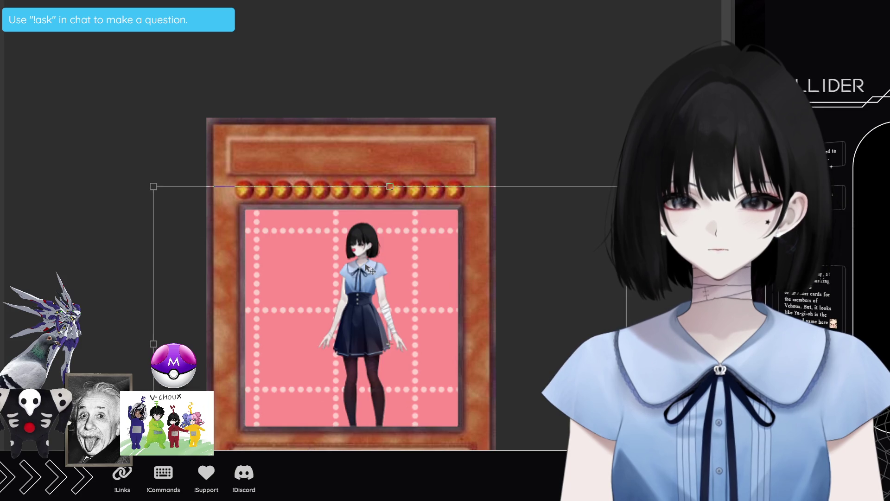
{"action": "left_click_drag", "start_coordinate": [372, 270], "coordinate": [382, 215]}
{"action": "left_click_drag", "start_coordinate": [376, 183], "coordinate": [376, 213]}
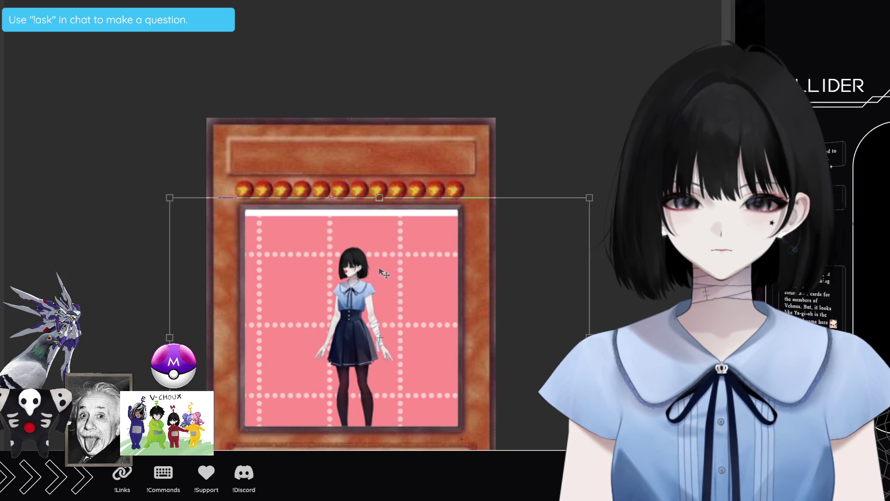
{"action": "left_click_drag", "start_coordinate": [382, 282], "coordinate": [382, 258]}
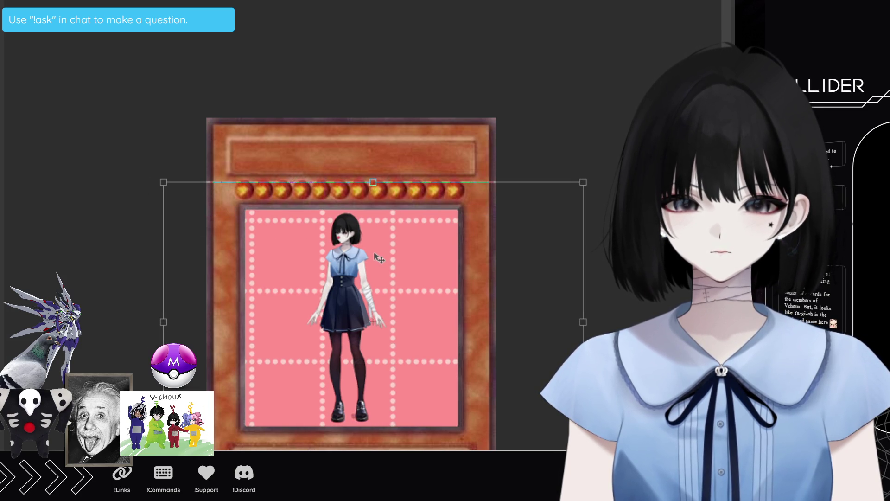
{"action": "key", "text": "Return"}
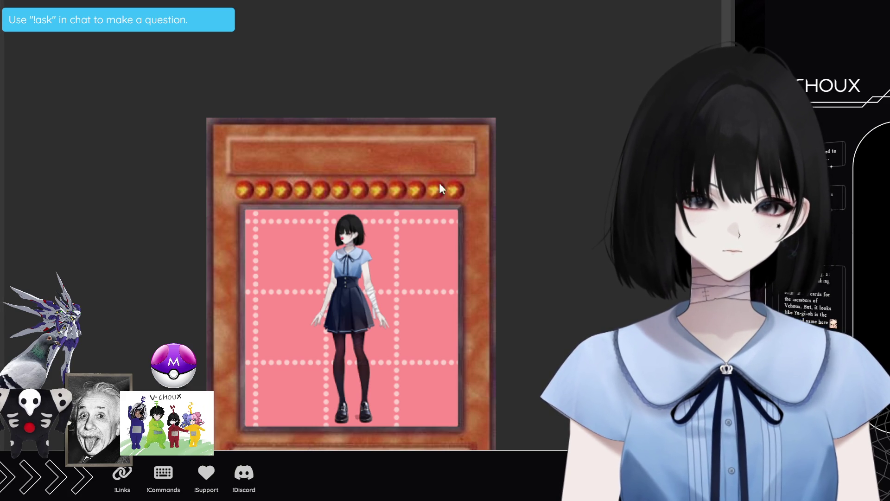
Retype the name-bar title as 'Shit - Poster' in small caps and finish editing the text
{"action": "left_click", "coordinate": [241, 157]}
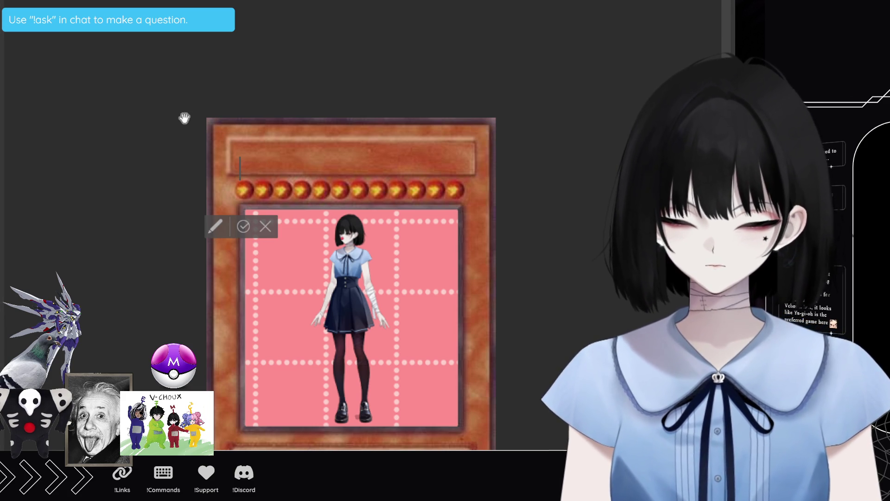
{"action": "type", "text": "S"}
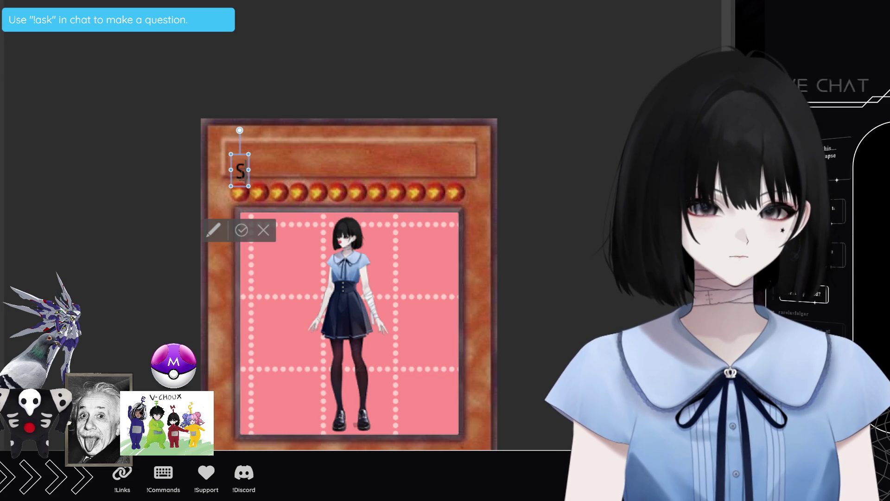
{"action": "type", "text": "hi"}
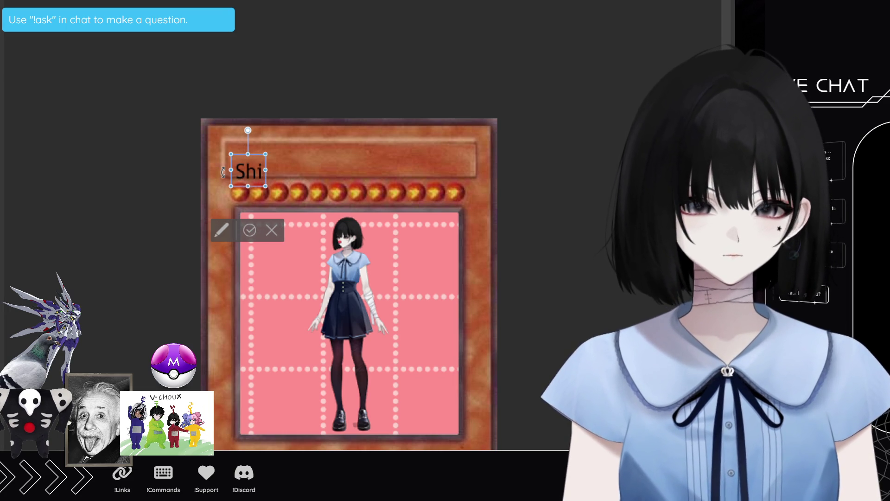
{"action": "key", "text": "BackSpace"}
{"action": "key", "text": "BackSpace"}
{"action": "type", "text": "H"}
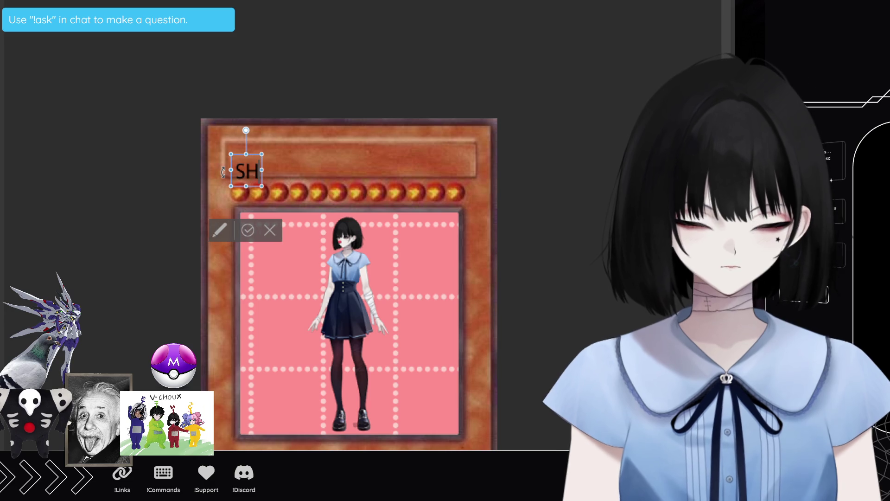
{"action": "type", "text": "I"}
{"action": "type", "text": "T"}
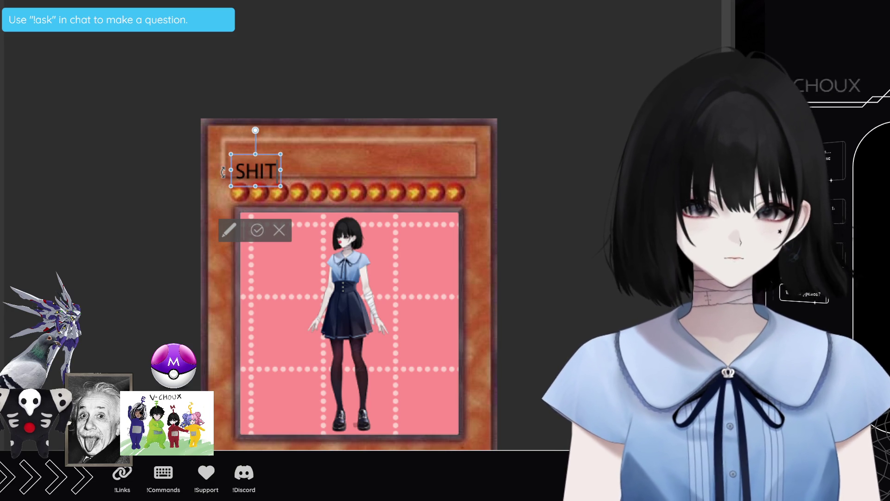
{"action": "key", "text": "BackSpace"}
{"action": "key", "text": "BackSpace"}
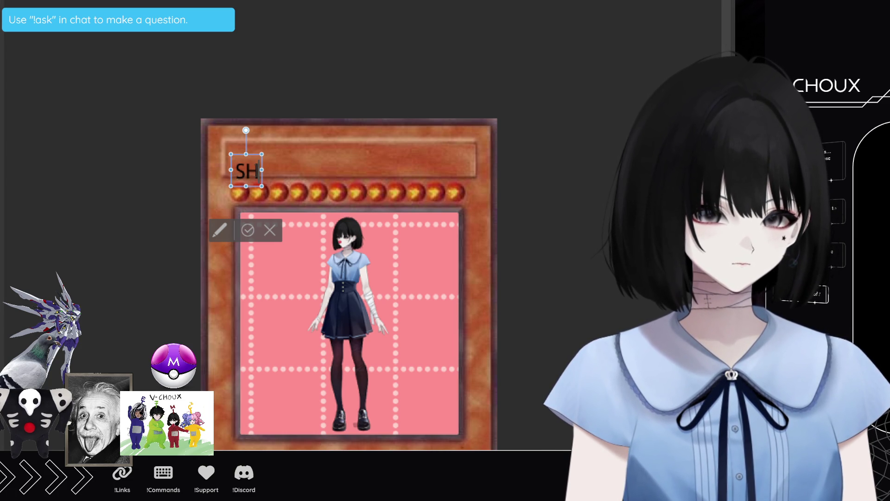
{"action": "type", "text": "ITP"}
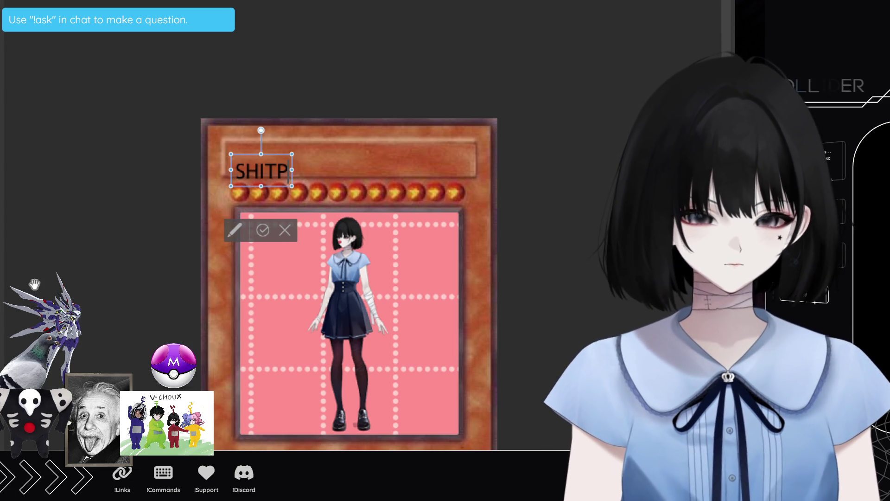
{"action": "type", "text": "OSTER"}
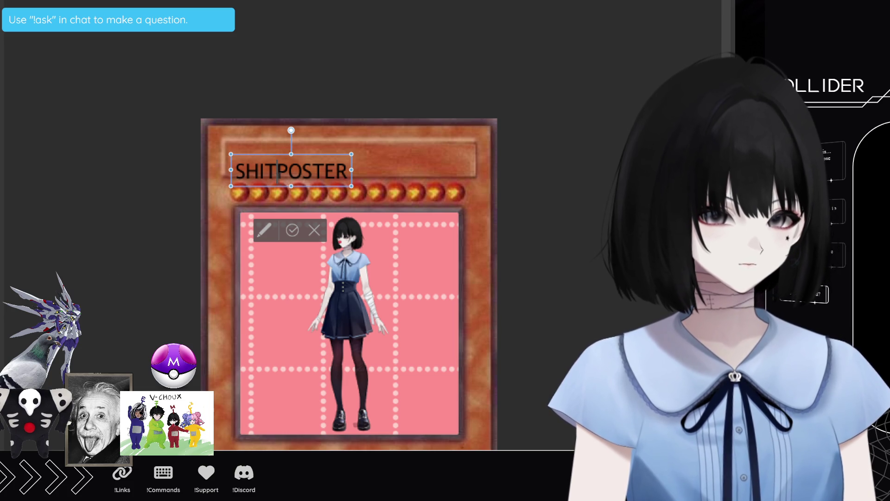
{"action": "type", "text": " -"}
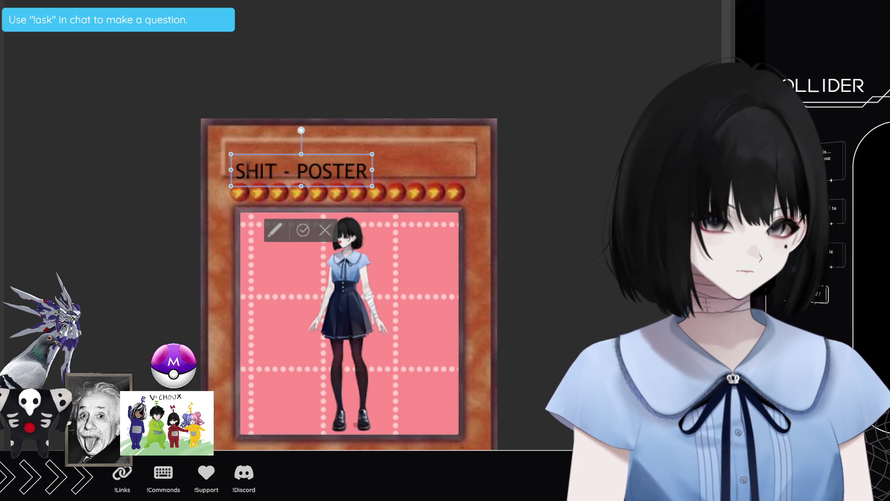
{"action": "key", "text": "BackSpace"}
{"action": "key", "text": "BackSpace"}
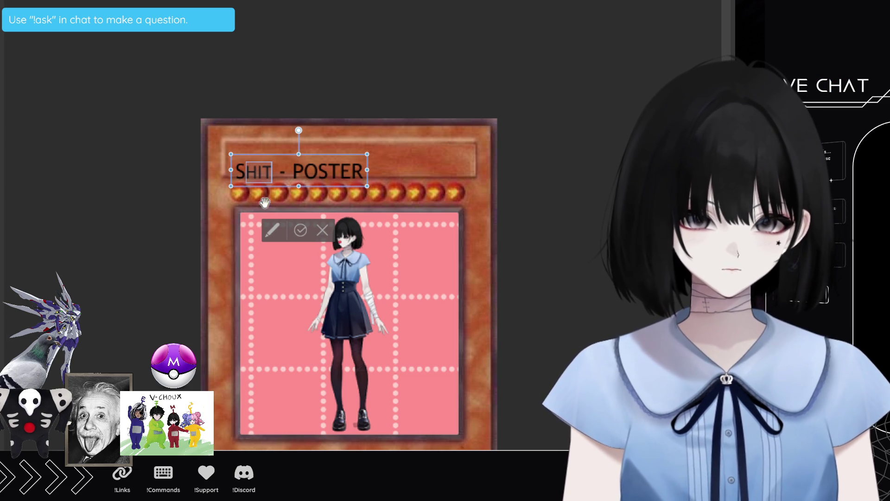
{"action": "left_click_drag", "start_coordinate": [304, 170], "coordinate": [363, 170]}
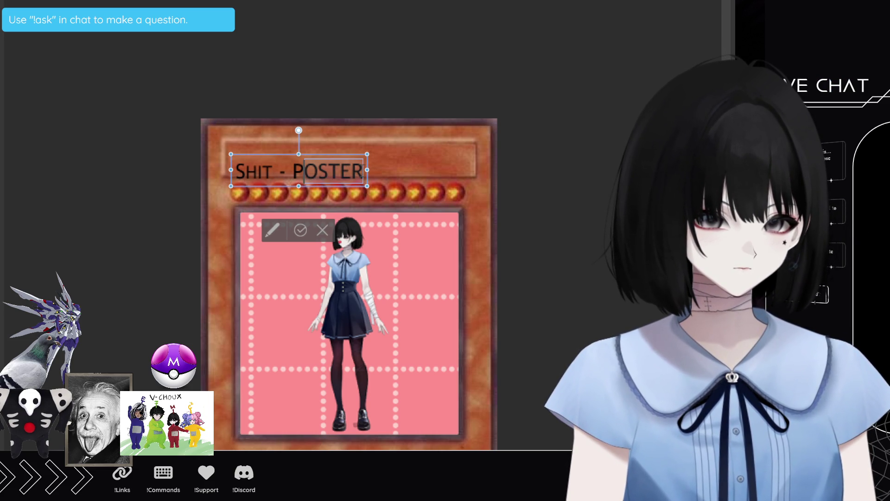
{"action": "type", "text": "oster"}
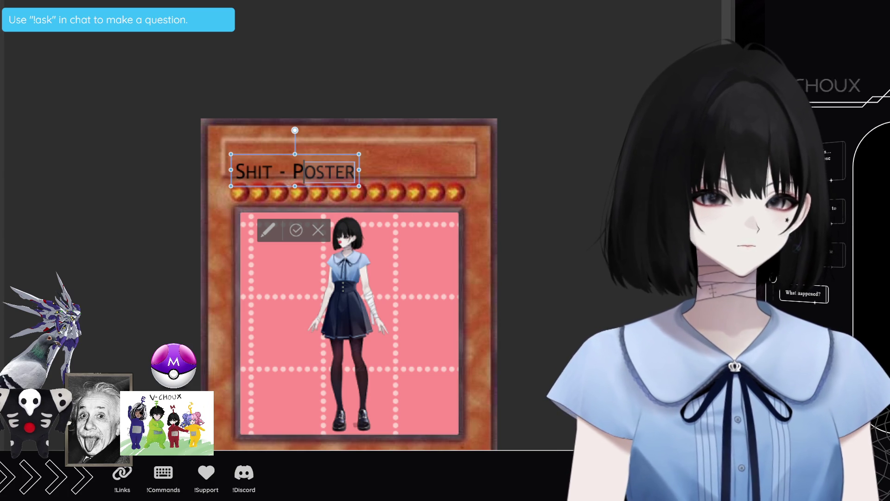
{"action": "key", "text": "Escape"}
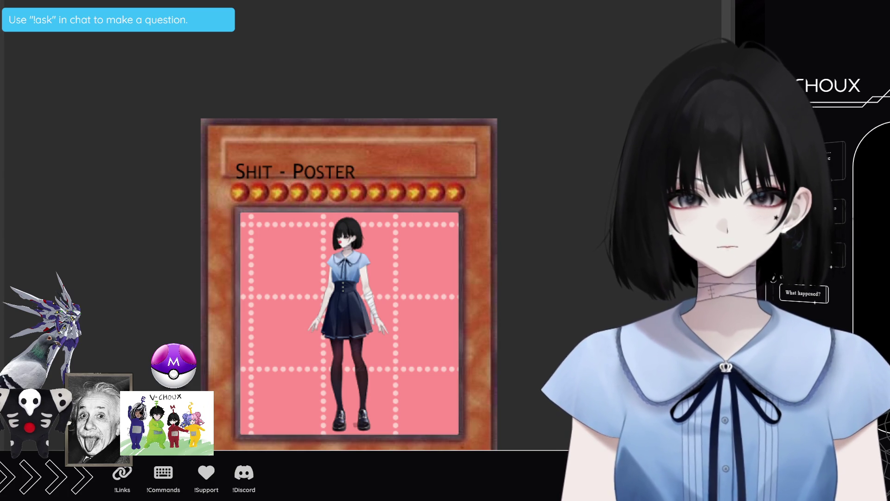
Move the 'Shit - Poster' title a few pixels higher in the name bar and confirm
{"action": "left_click", "coordinate": [295, 172]}
{"action": "left_click_drag", "start_coordinate": [338, 176], "coordinate": [342, 165]}
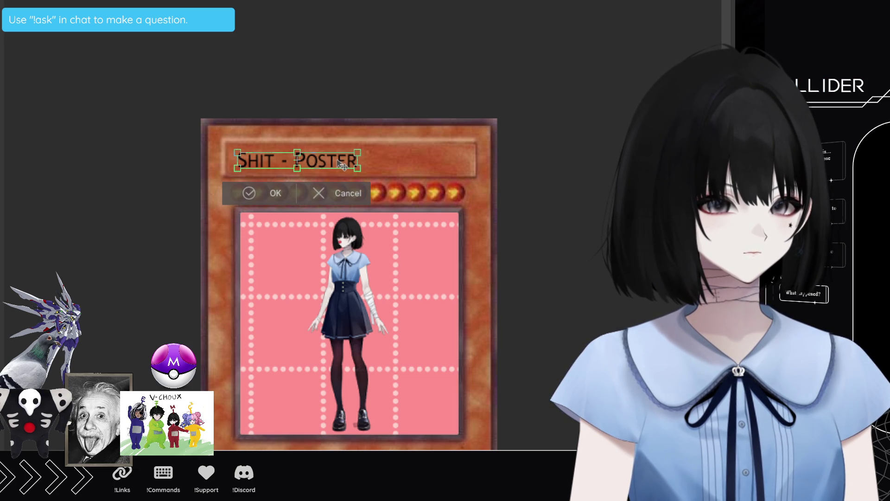
{"action": "left_click", "coordinate": [277, 193]}
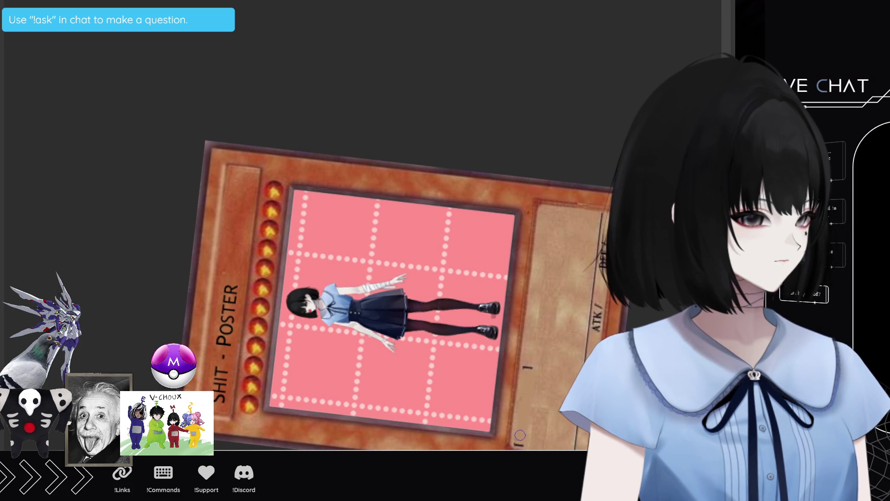
Bring up the reference artwork of the blue-dressed girl on the checkered floor
{"action": "left_click", "coordinate": [530, 393]}
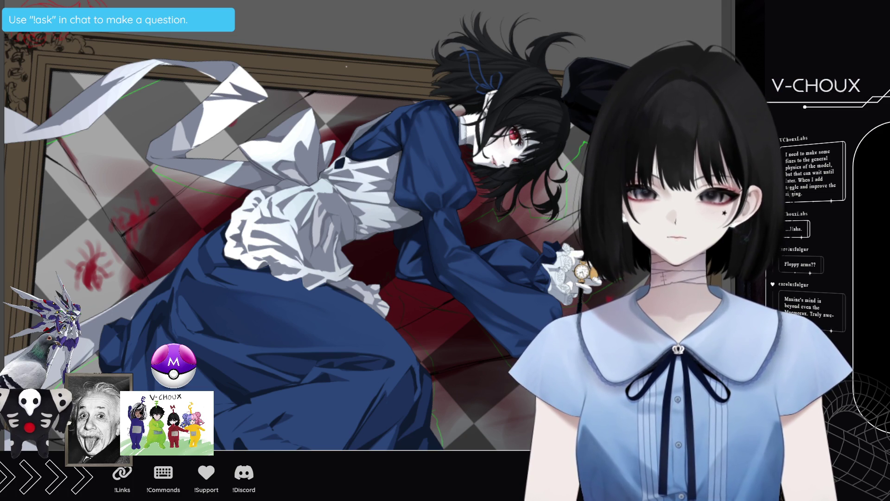
{"action": "scroll", "coordinate": [393, 311], "scroll_direction": "up", "scroll_amount": 3}
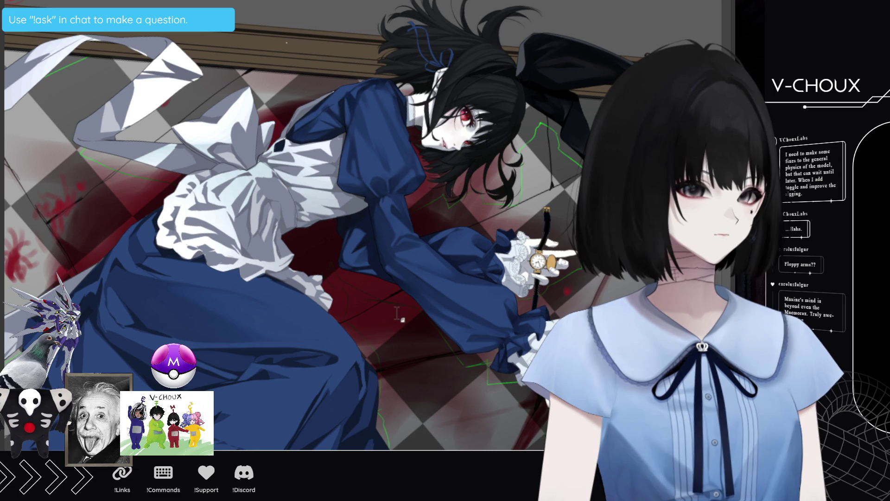
{"action": "scroll", "coordinate": [393, 308], "scroll_direction": "up", "scroll_amount": 2}
{"action": "scroll", "coordinate": [392, 306], "scroll_direction": "up", "scroll_amount": 2}
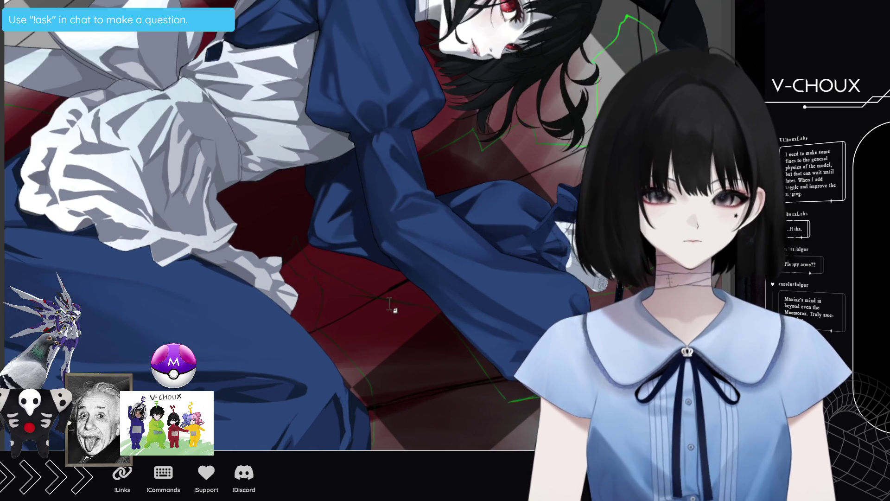
{"action": "scroll", "coordinate": [391, 306], "scroll_direction": "down", "scroll_amount": 3}
{"action": "scroll", "coordinate": [198, 200], "scroll_direction": "up", "scroll_amount": 2}
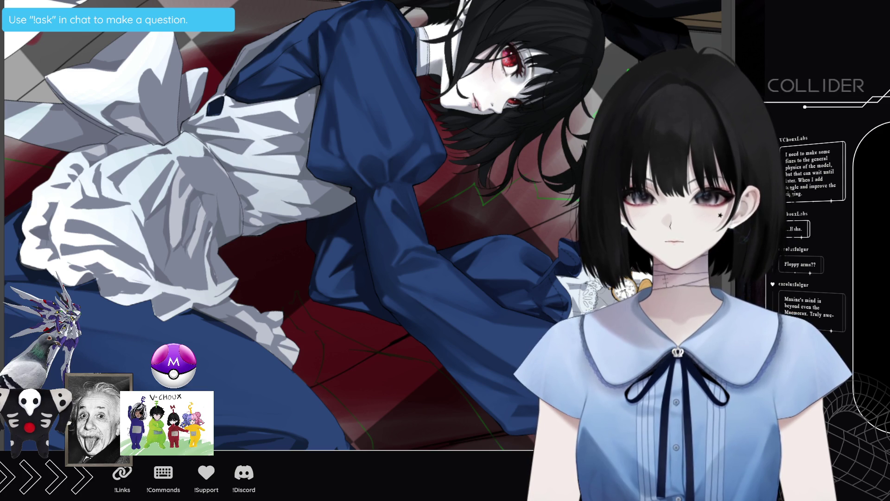
{"action": "scroll", "coordinate": [330, 165], "scroll_direction": "up", "scroll_amount": 1}
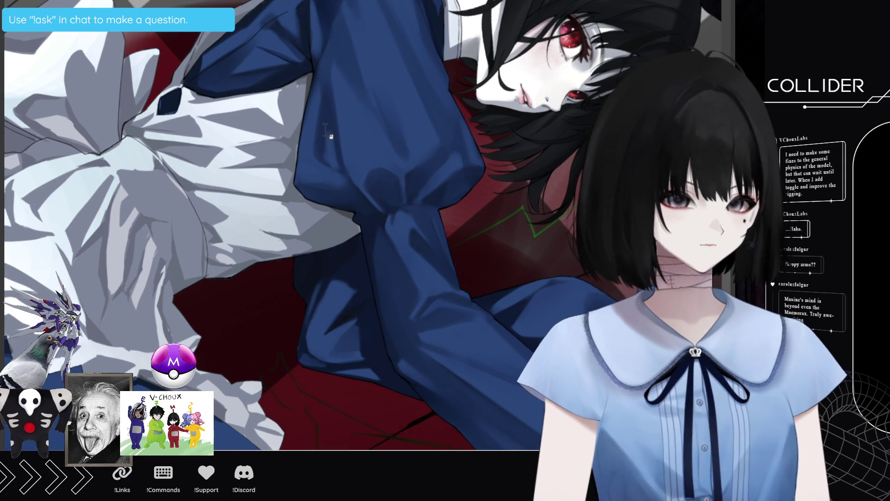